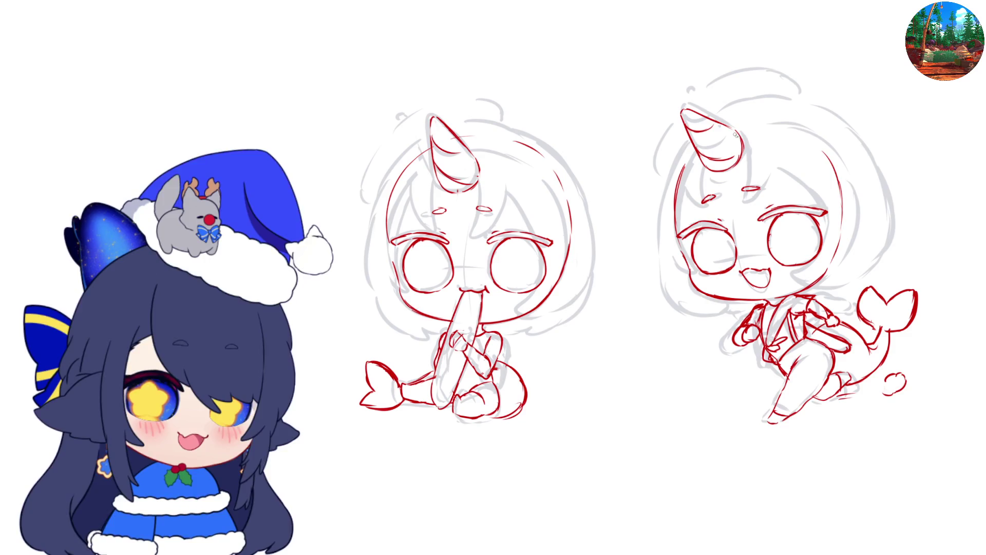
- Draw the right mermaid's red bangs and a hairline strand under her horn, redoing the curved bang stroke twice
mouse_move(742, 149)
mouse_down()
mouse_move(746, 206)
mouse_move(757, 204)
mouse_up()
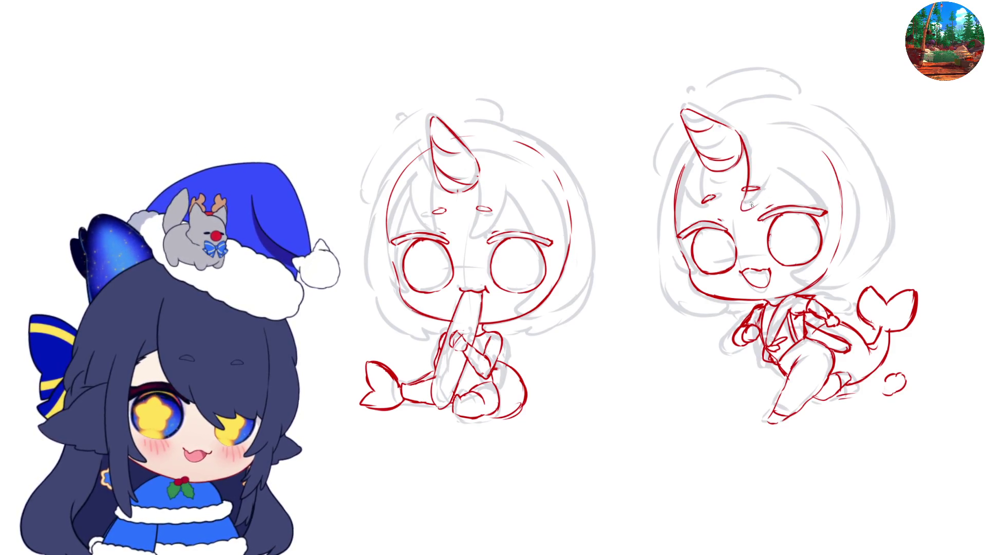
mouse_move(783, 154)
mouse_down()
mouse_move(775, 191)
mouse_move(755, 209)
mouse_up()
drag(784, 163, 808, 202)
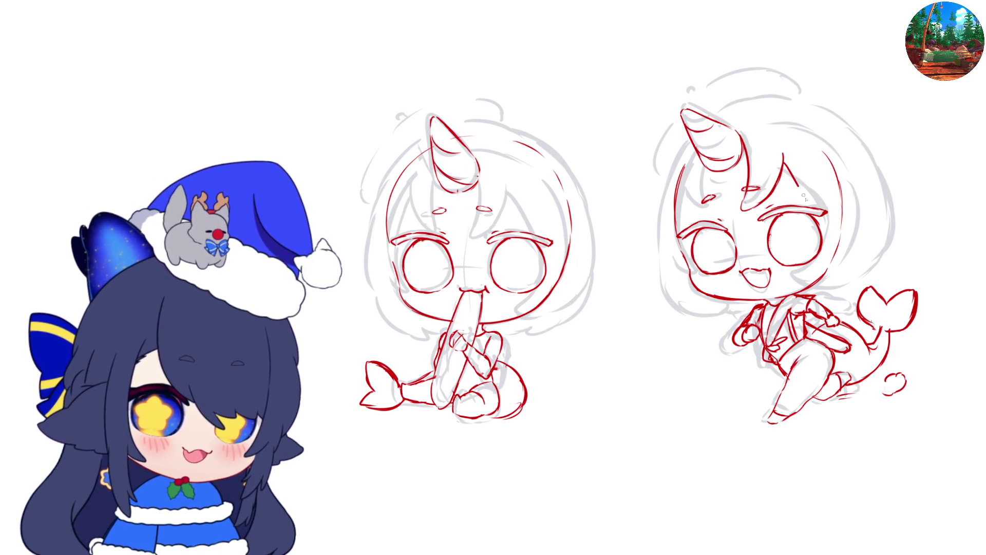
key(ctrl+z)
drag(786, 164, 816, 208)
key(ctrl+z)
drag(783, 167, 820, 210)
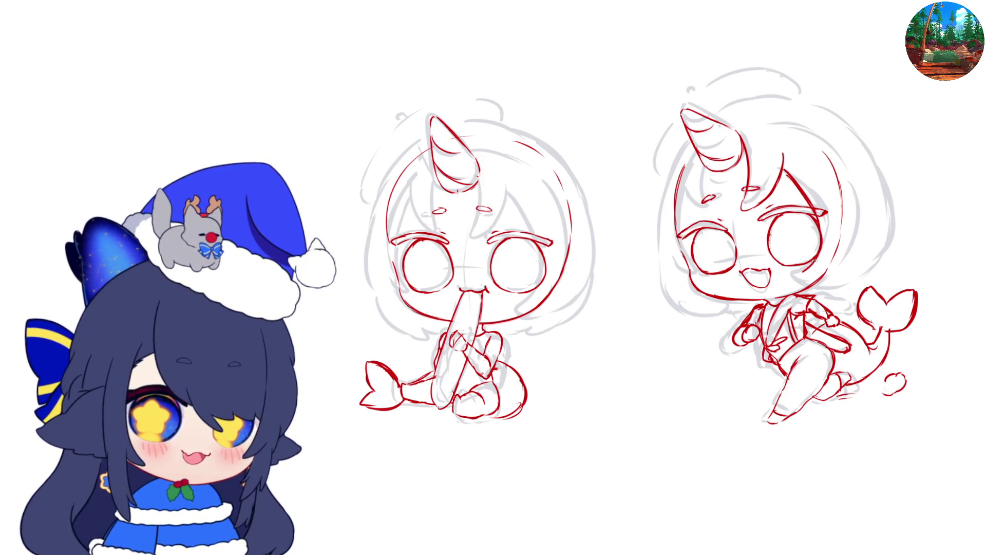
- Ink her jawline, the outer edge of her right eye, and a hair strand down the face's side
drag(796, 287, 832, 278)
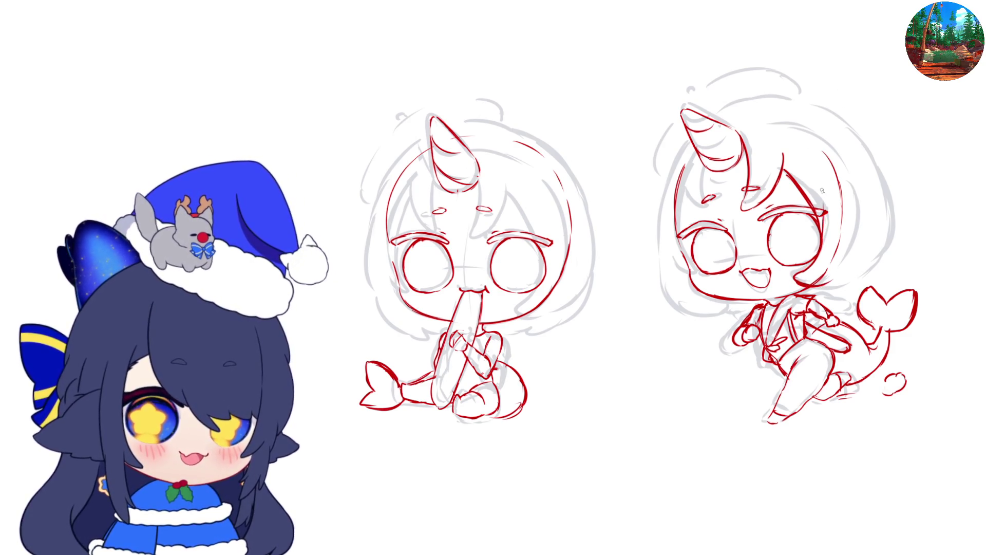
drag(821, 259, 824, 209)
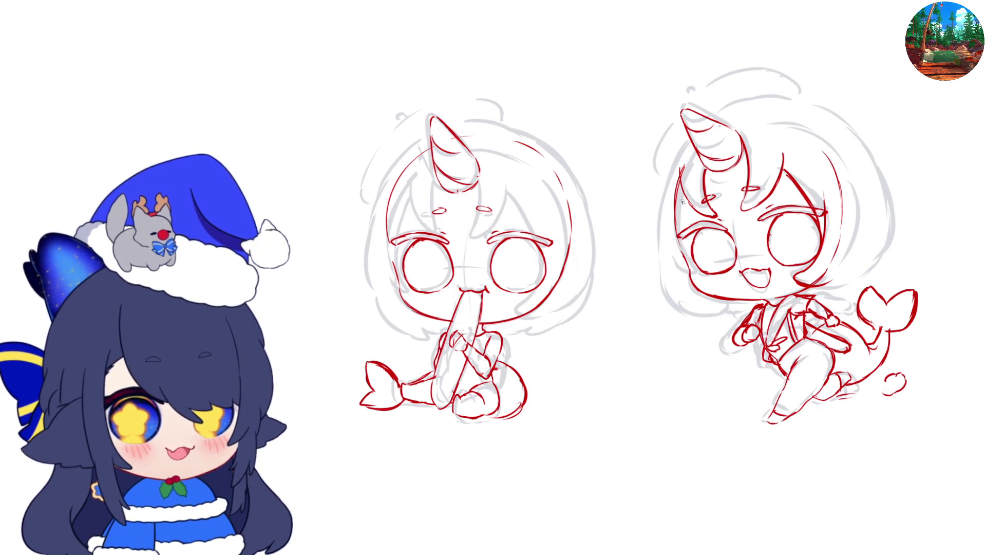
mouse_move(682, 201)
mouse_down()
mouse_move(682, 250)
mouse_move(696, 273)
mouse_up()
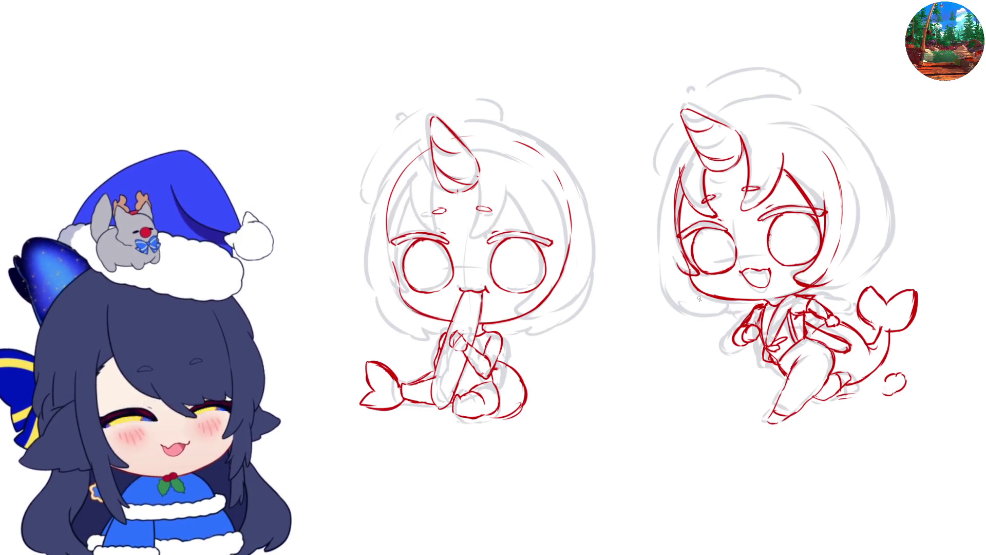
- Draw the outer hair outline and strands down the left side of the right mermaid's head
key(m)
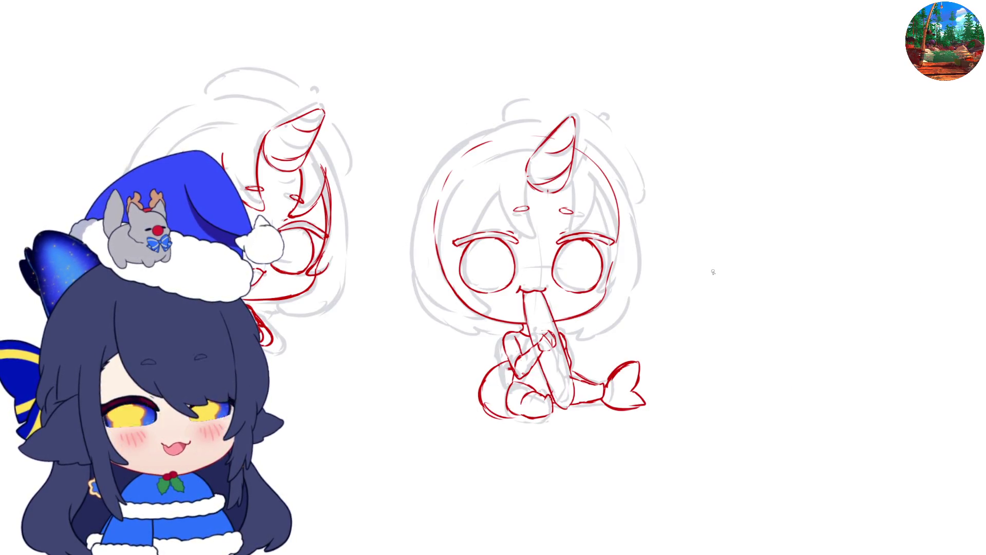
key(m)
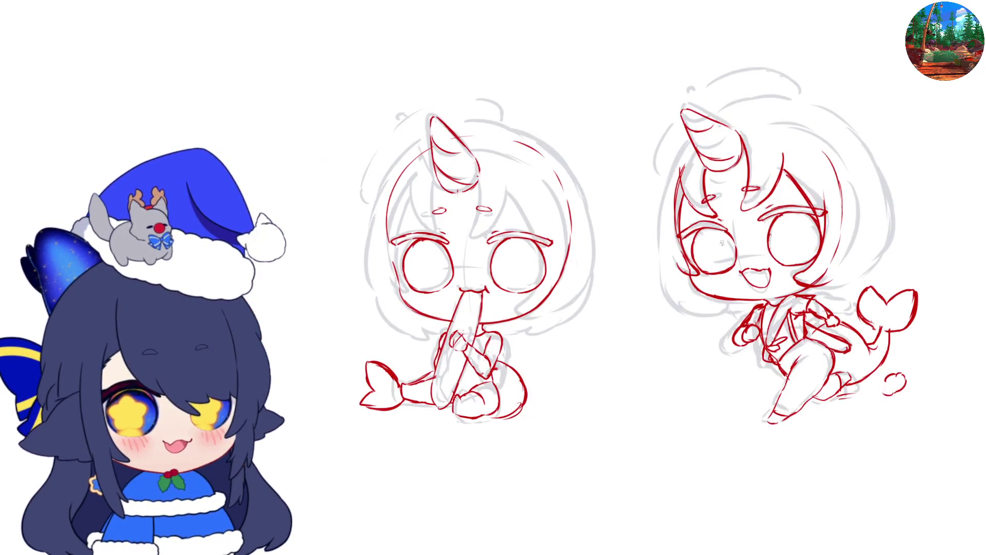
mouse_move(680, 135)
mouse_down()
mouse_move(651, 241)
mouse_move(661, 292)
mouse_move(678, 307)
mouse_up()
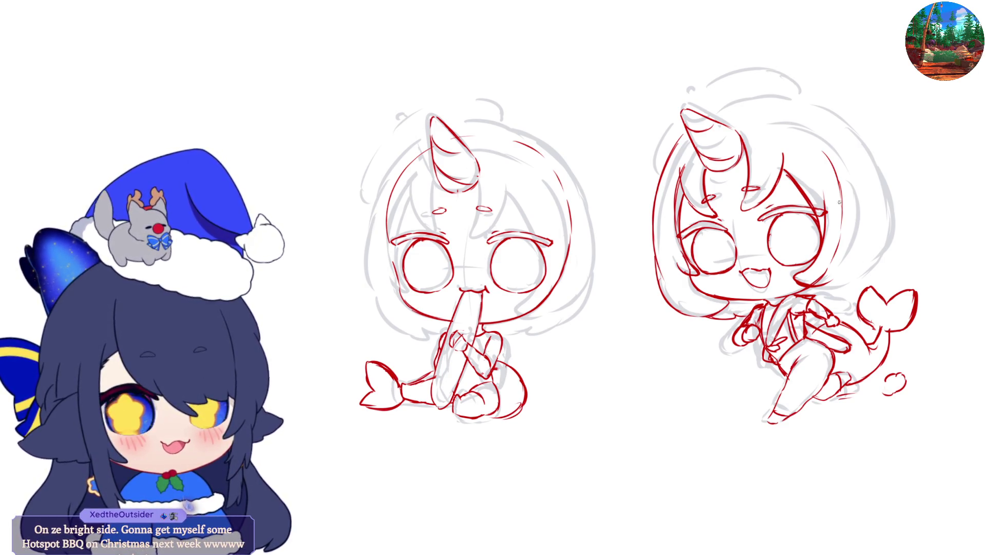
drag(679, 136, 654, 190)
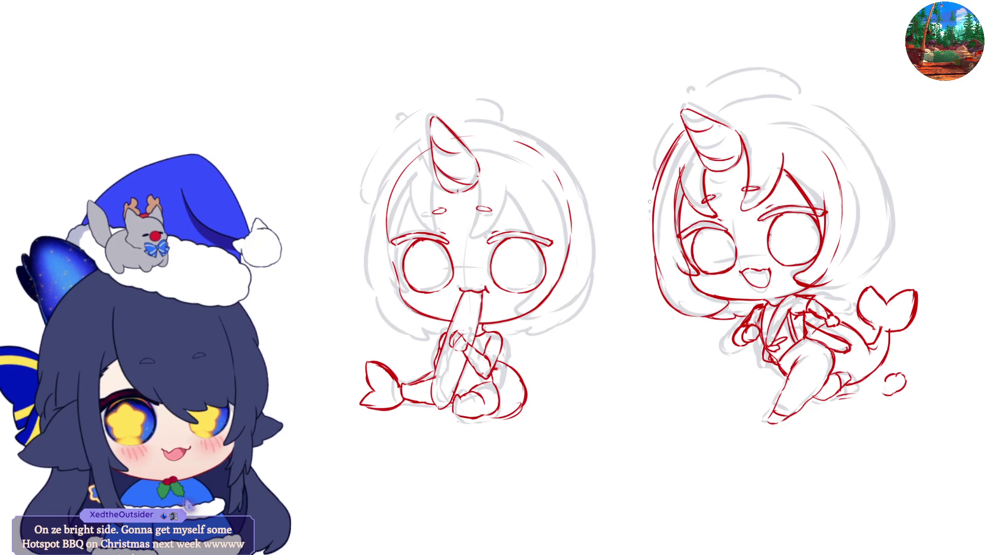
mouse_move(664, 157)
mouse_down()
mouse_move(647, 226)
mouse_move(655, 272)
mouse_up()
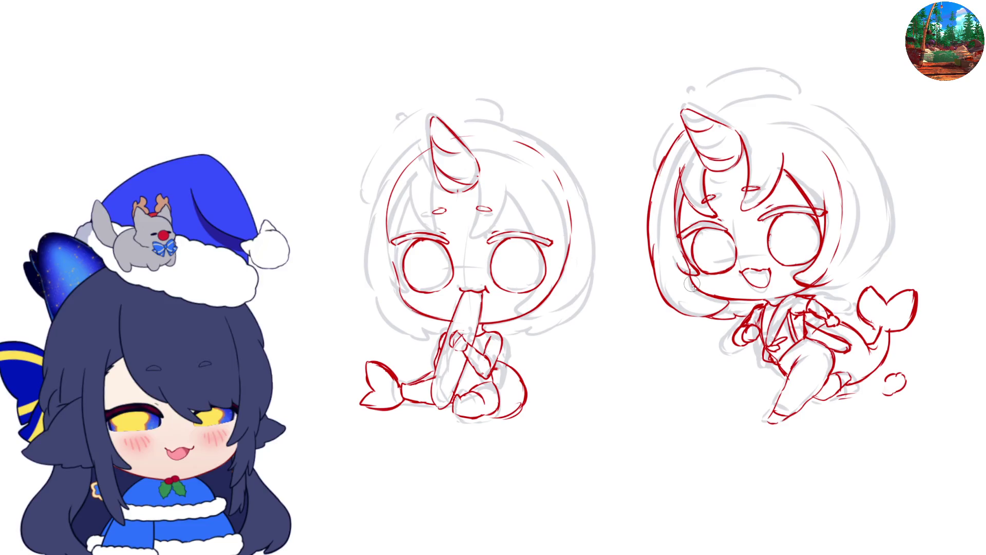
- Try an arc over the top of her head, then undo it
key(m)
key(m)
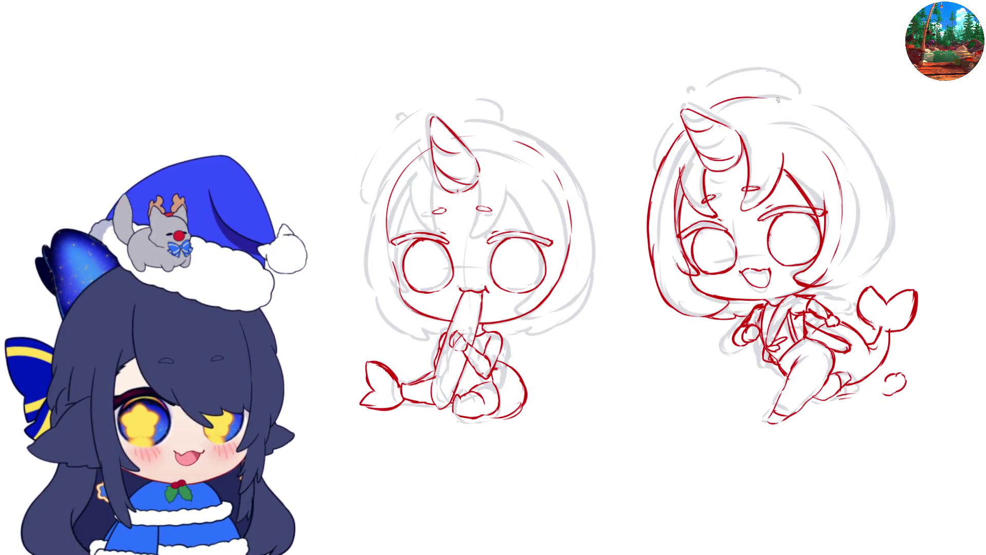
mouse_move(713, 106)
mouse_down()
mouse_move(760, 95)
mouse_move(733, 101)
mouse_move(786, 106)
mouse_up()
key(ctrl+z)
key(ctrl+z)
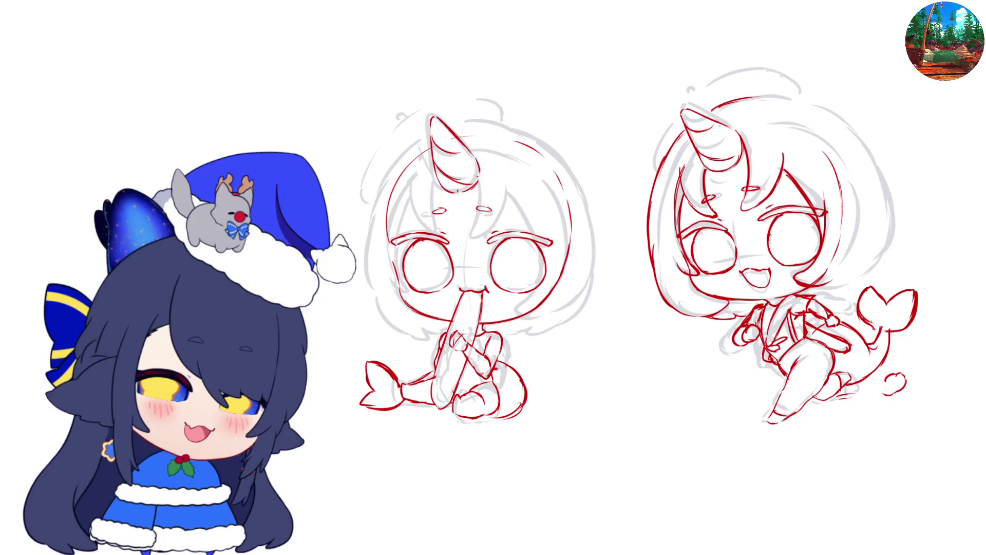
- Continue the red hair outline across the top of the head and down her right side
key(m)
key(m)
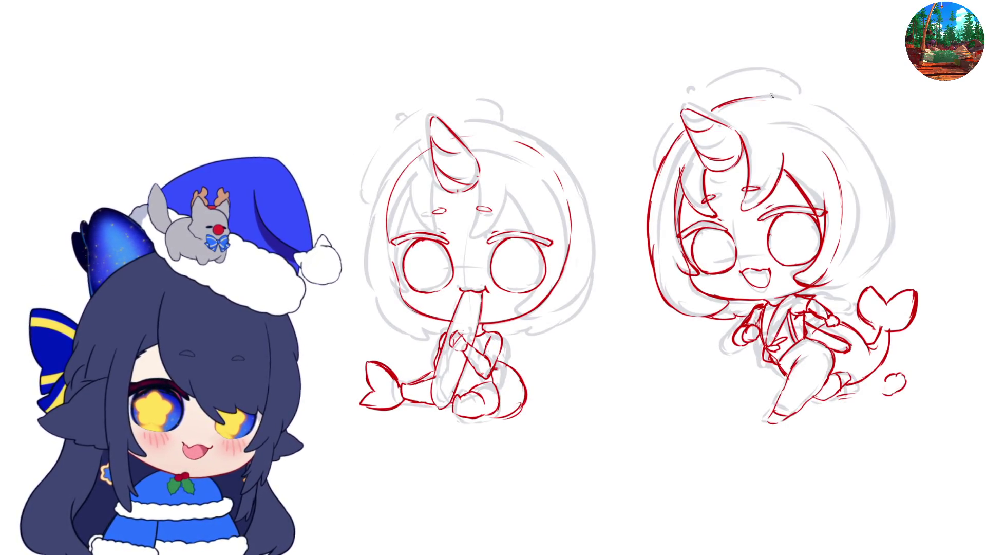
mouse_move(772, 95)
mouse_down()
mouse_move(822, 103)
mouse_move(865, 148)
mouse_up()
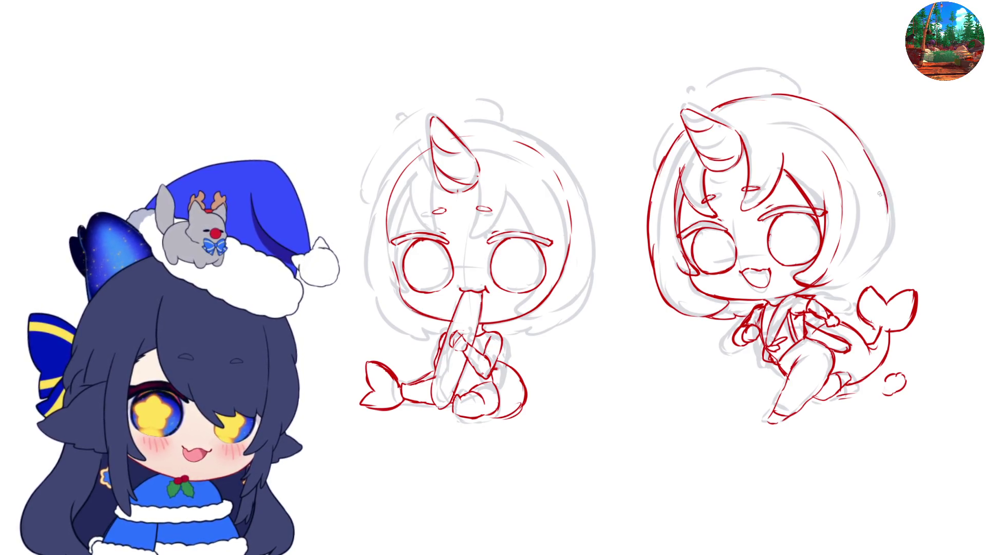
drag(863, 149, 885, 208)
- Ink the upper-left and top outline of the head, adding a short top-left stroke
key(h)
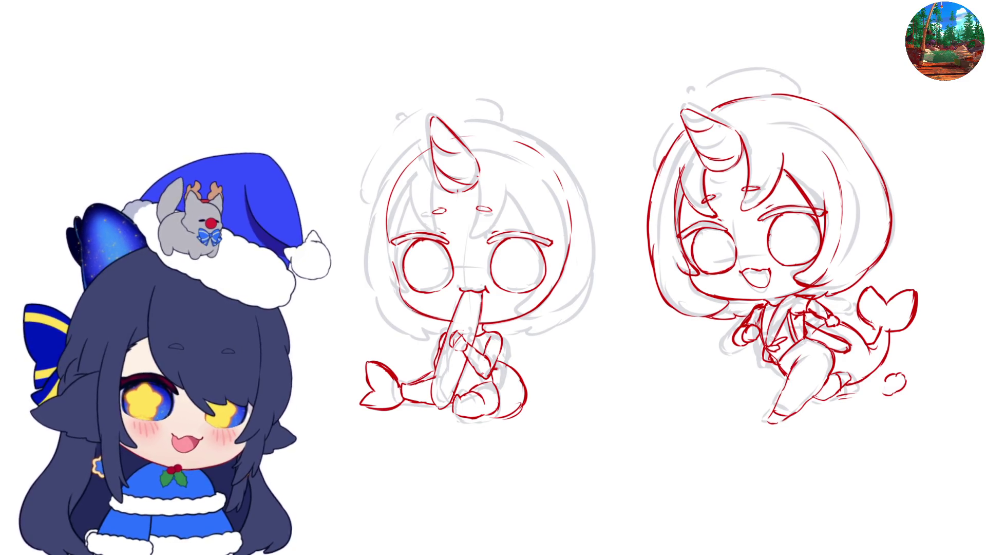
mouse_move(656, 177)
mouse_down()
mouse_move(649, 135)
mouse_move(752, 72)
mouse_up()
mouse_move(691, 98)
mouse_down()
mouse_move(747, 72)
mouse_move(778, 74)
mouse_move(807, 95)
mouse_up()
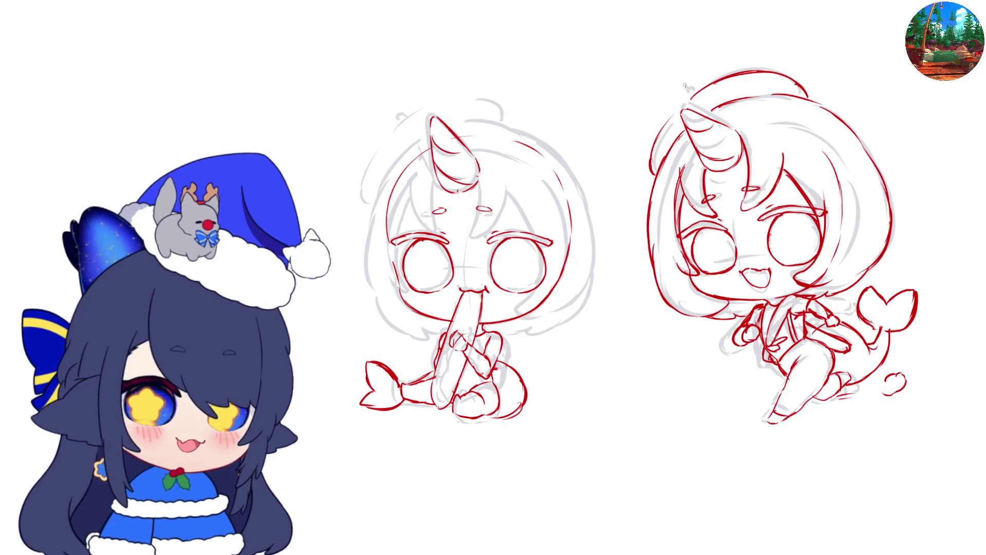
drag(687, 97, 689, 90)
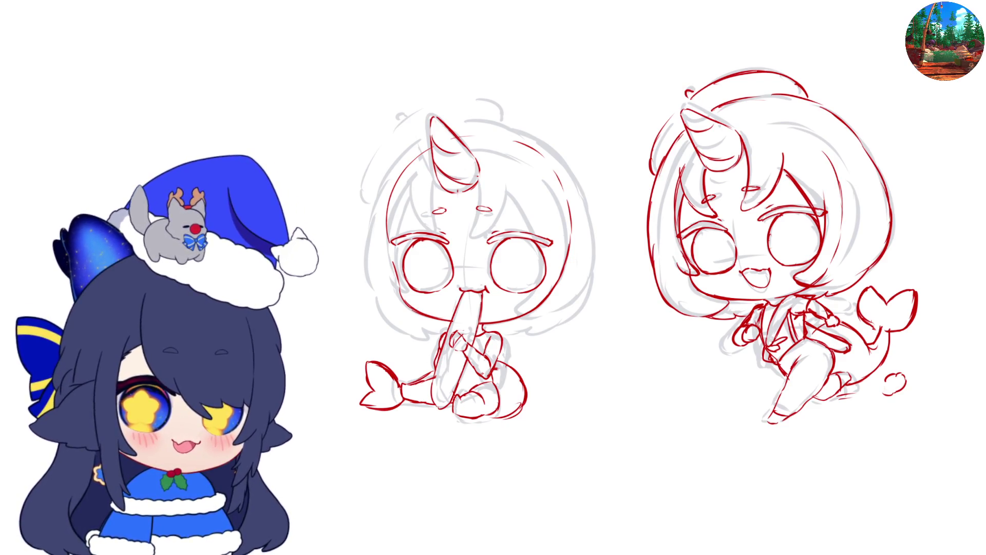
- Trace the right mermaid's right-side hair outline in red
key(h)
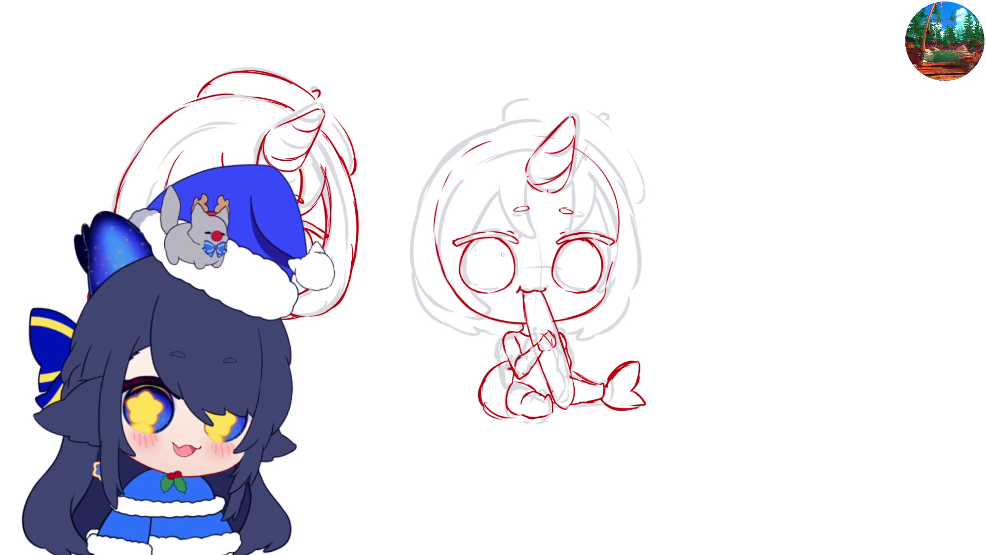
key(h)
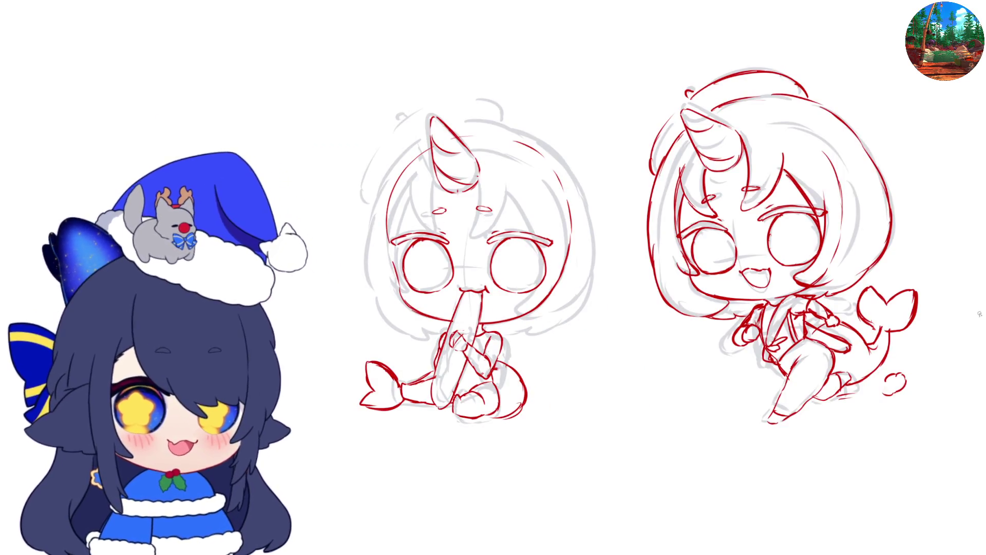
mouse_move(805, 98)
mouse_down()
mouse_move(854, 129)
mouse_move(876, 166)
mouse_up()
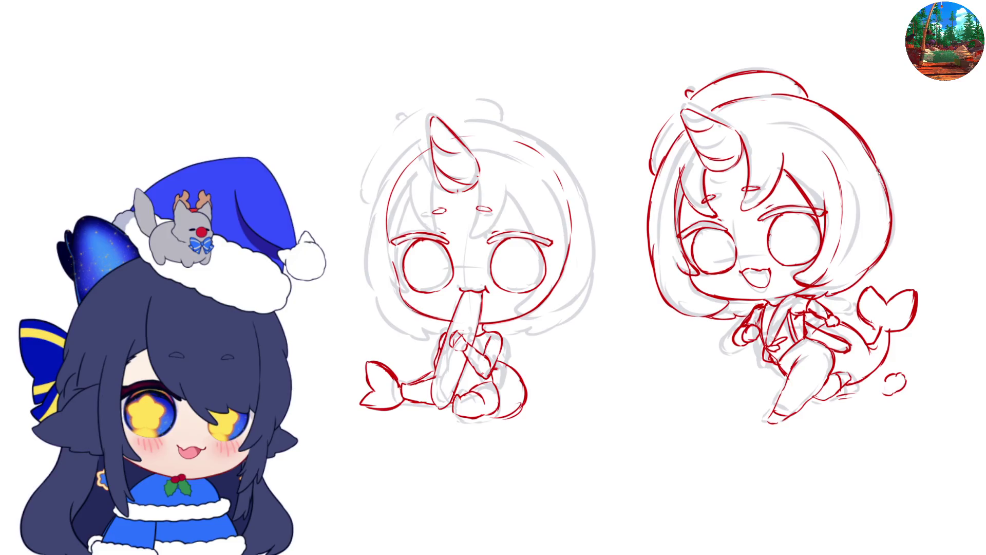
- Draw hair strands beside the left mermaid's horn, then ink her horn base and bangs
key(h)
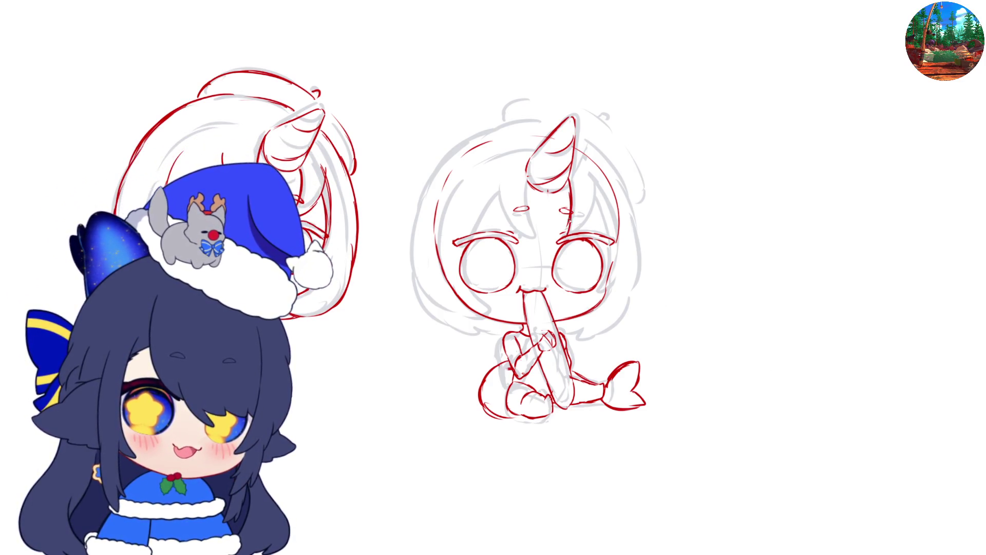
mouse_move(570, 215)
mouse_down()
mouse_move(565, 239)
mouse_move(572, 233)
mouse_up()
mouse_move(593, 194)
mouse_down()
mouse_move(577, 231)
mouse_move(602, 226)
mouse_move(610, 244)
mouse_move(600, 298)
mouse_up()
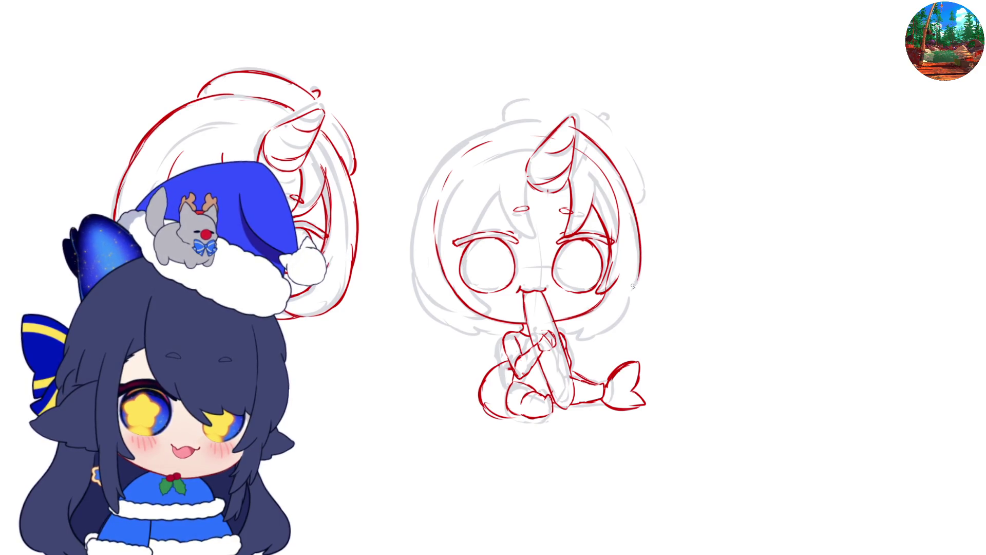
key(h)
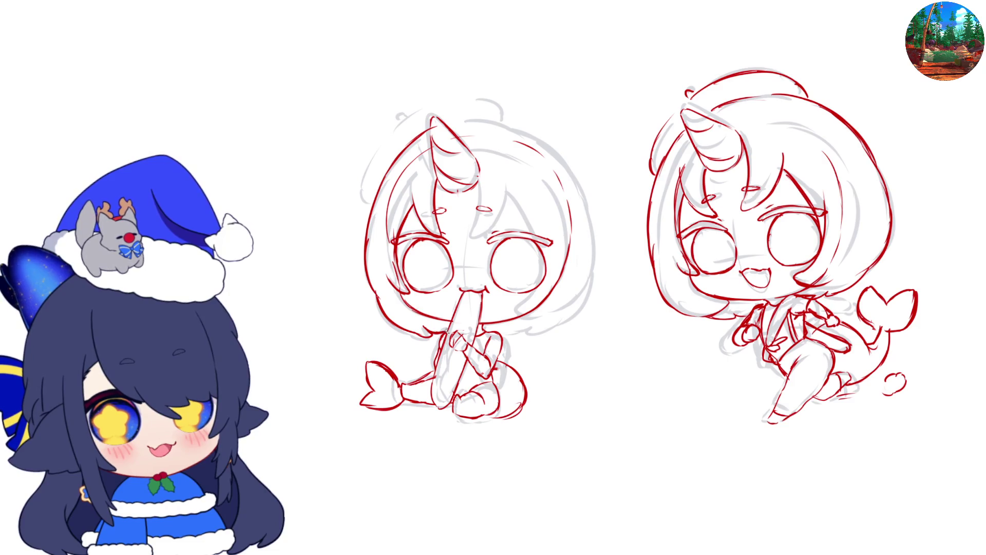
key(h)
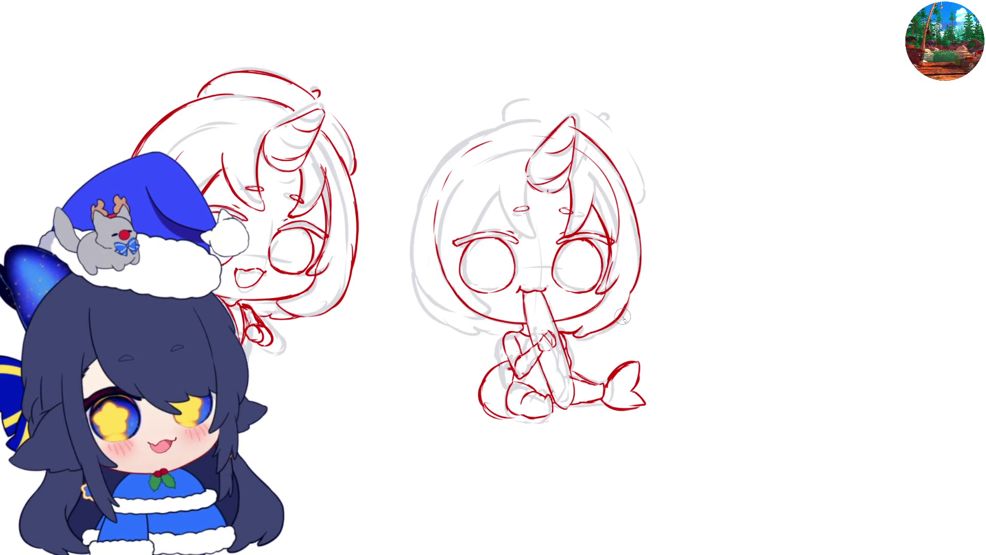
key(h)
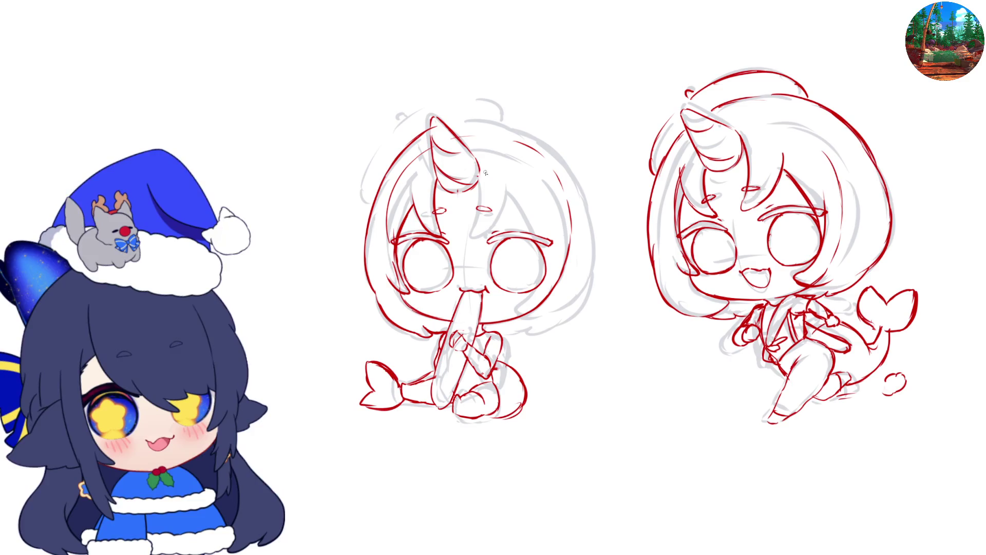
mouse_move(479, 163)
mouse_down()
mouse_move(475, 241)
mouse_move(503, 190)
mouse_up()
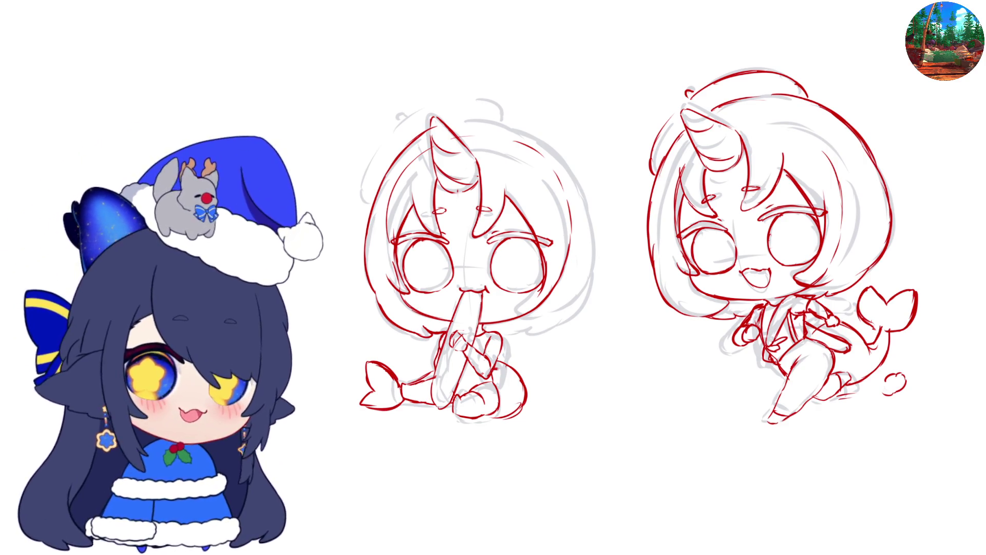
- Refine the line near the left mermaid's cheek and outline the top-right of her head in red
scroll(559, 238, up, 1)
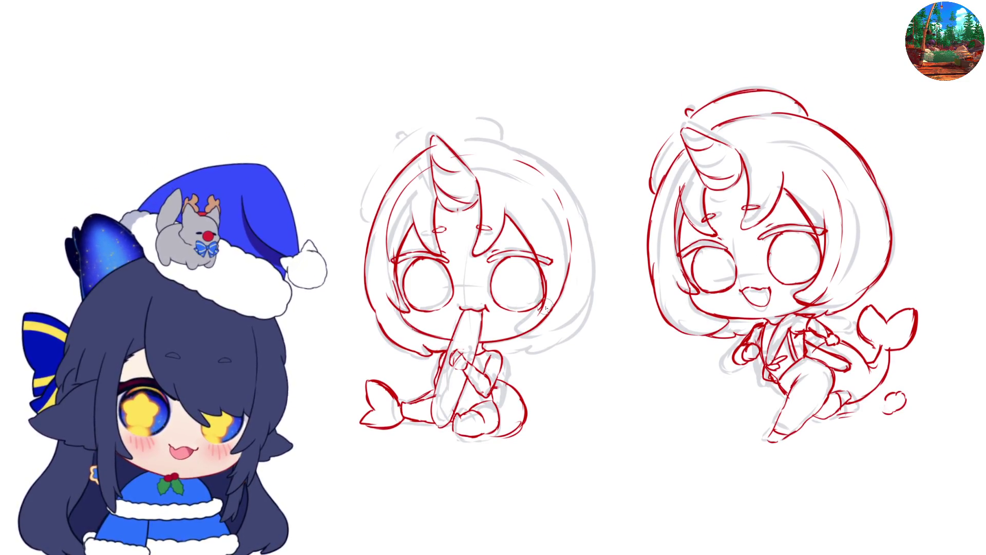
drag(536, 312, 532, 332)
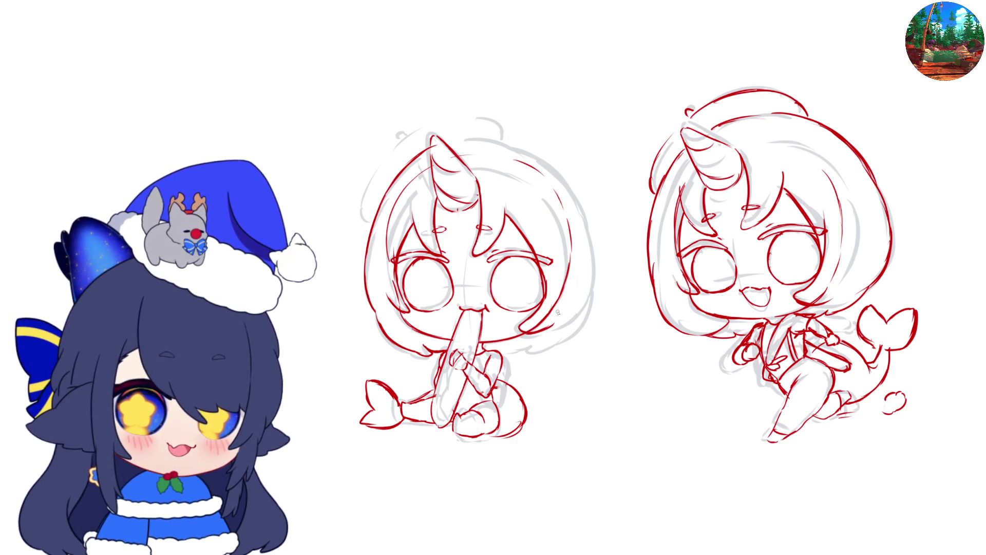
mouse_move(455, 134)
mouse_down()
mouse_move(534, 150)
mouse_move(575, 203)
mouse_move(593, 290)
mouse_move(579, 312)
mouse_up()
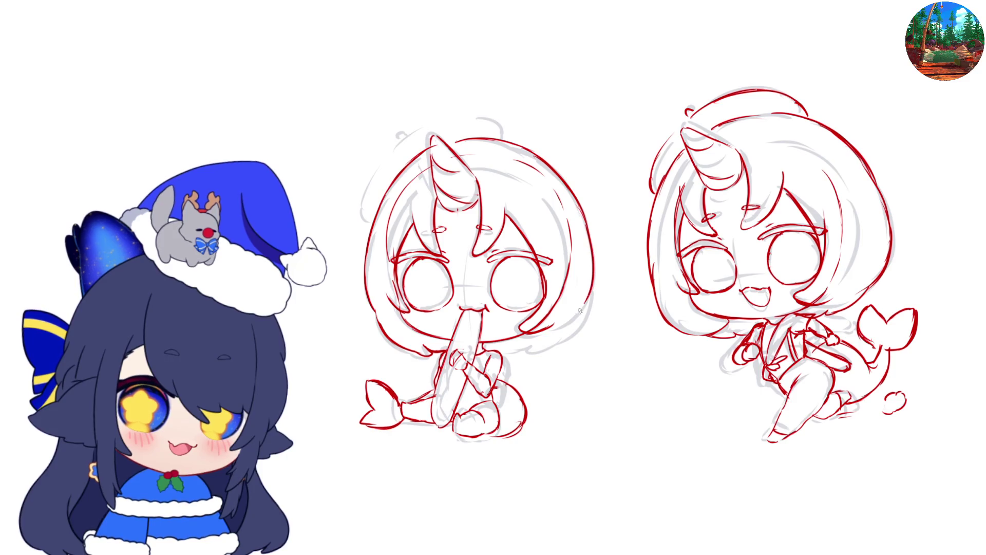
- Outline the left mermaid's head side to the chin, arc over her crown, and add a curled strand
key(m)
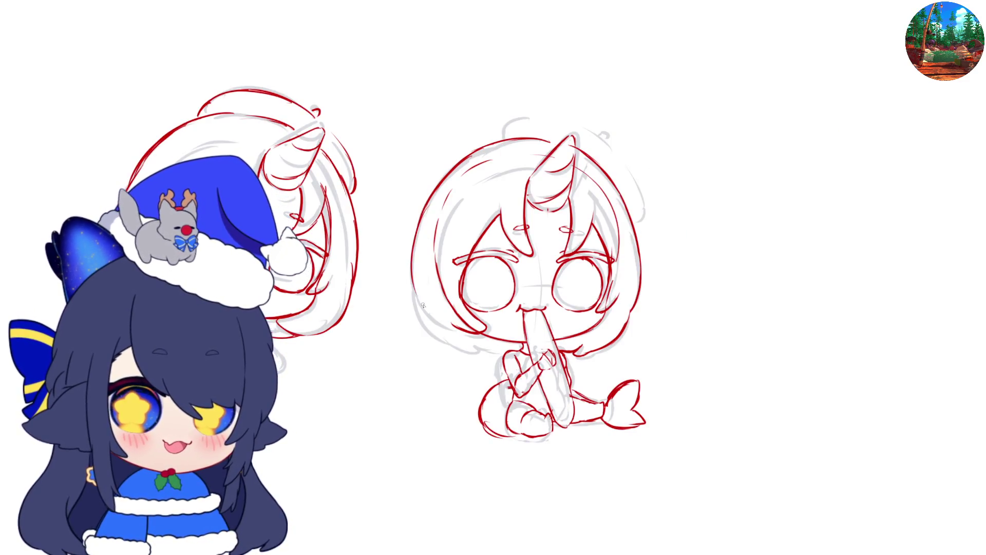
mouse_move(414, 303)
mouse_down()
mouse_move(450, 346)
mouse_move(497, 354)
mouse_up()
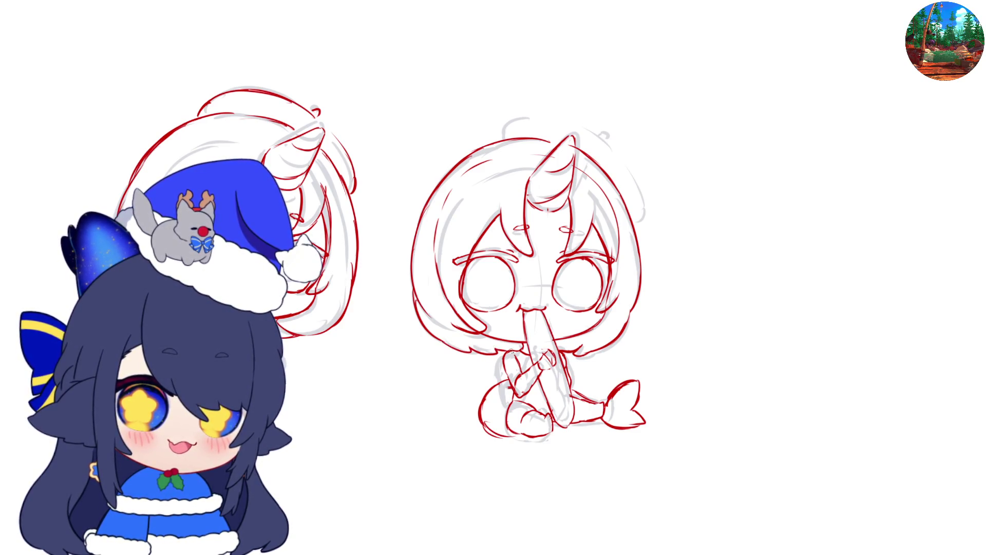
key(m)
key(m)
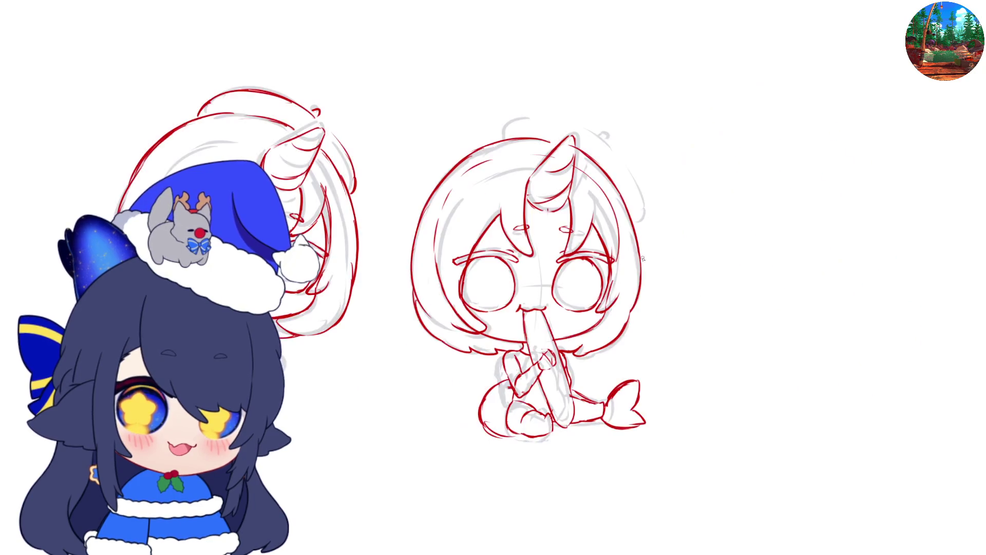
mouse_move(501, 141)
mouse_down()
mouse_move(500, 126)
mouse_move(548, 117)
mouse_move(595, 133)
mouse_up()
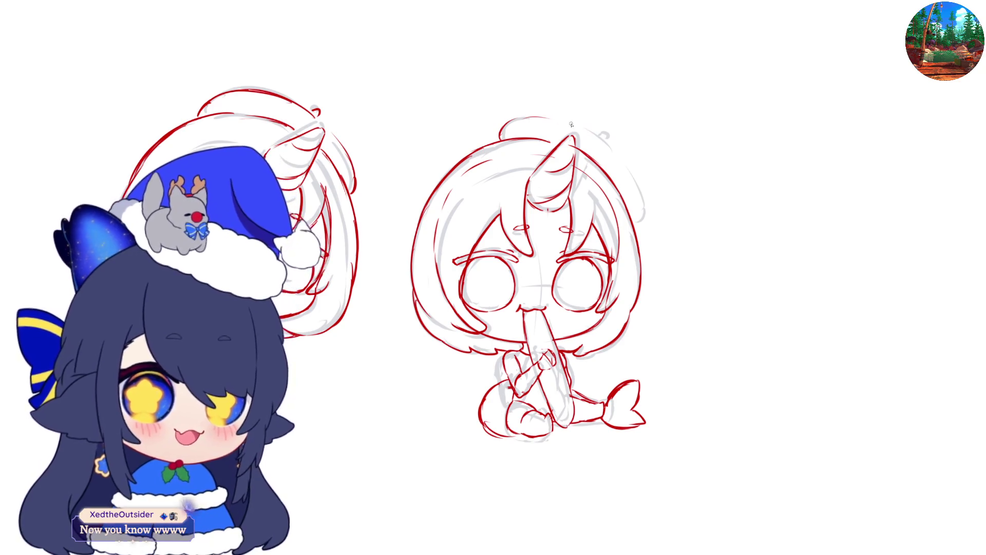
mouse_move(527, 121)
mouse_down()
mouse_move(584, 127)
mouse_move(622, 160)
mouse_move(641, 207)
mouse_move(637, 199)
mouse_up()
key(ctrl+z)
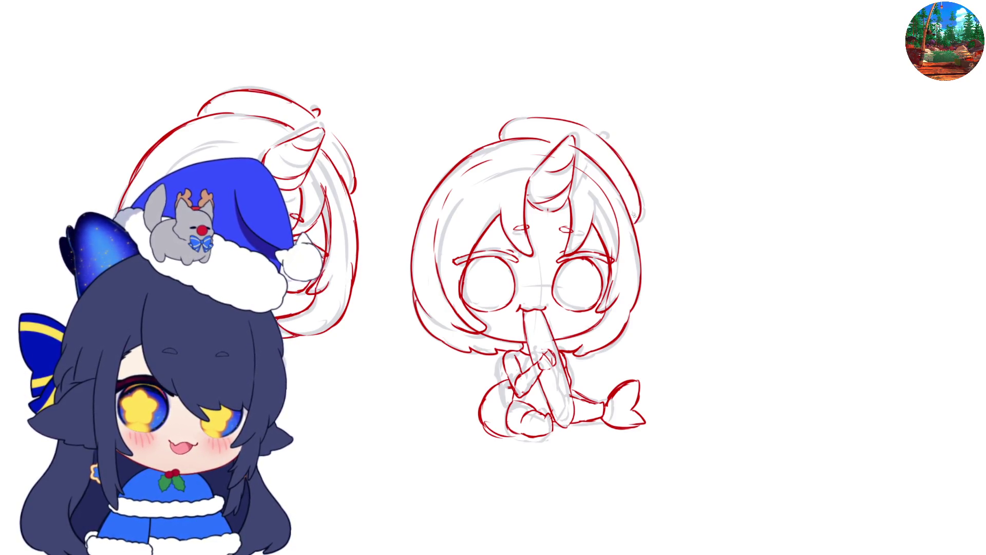
drag(599, 137, 606, 135)
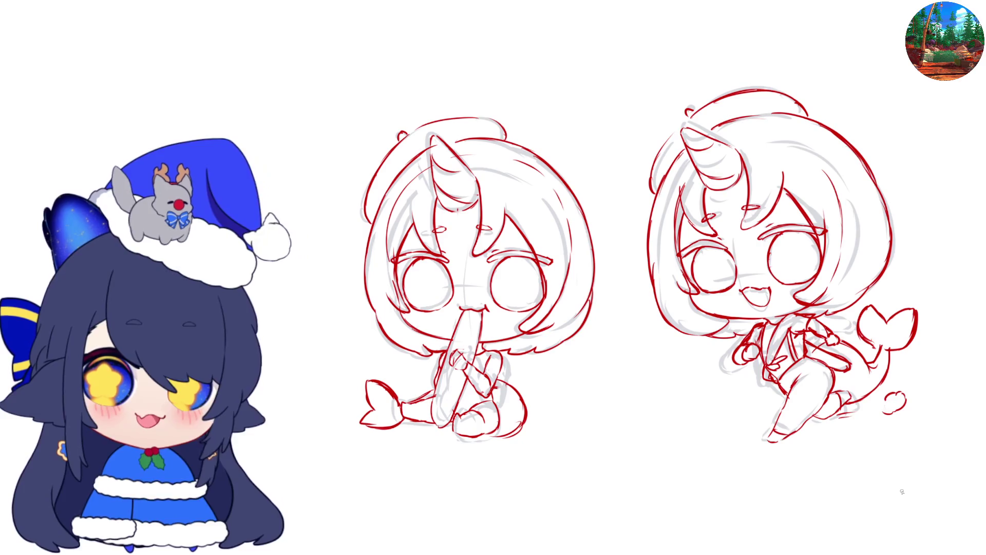
- Zoom in and ink the left mermaid's shoulder, crossed arms and hand, plus a line under the arms
scroll(561, 353, up, 4)
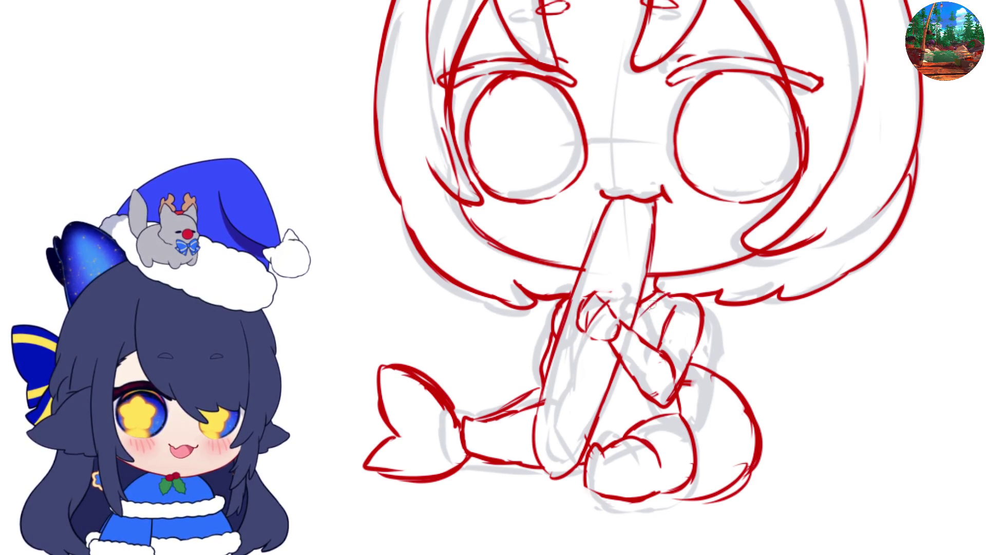
mouse_move(668, 291)
mouse_down()
mouse_move(712, 297)
mouse_move(701, 314)
mouse_move(657, 324)
mouse_up()
drag(699, 298, 667, 324)
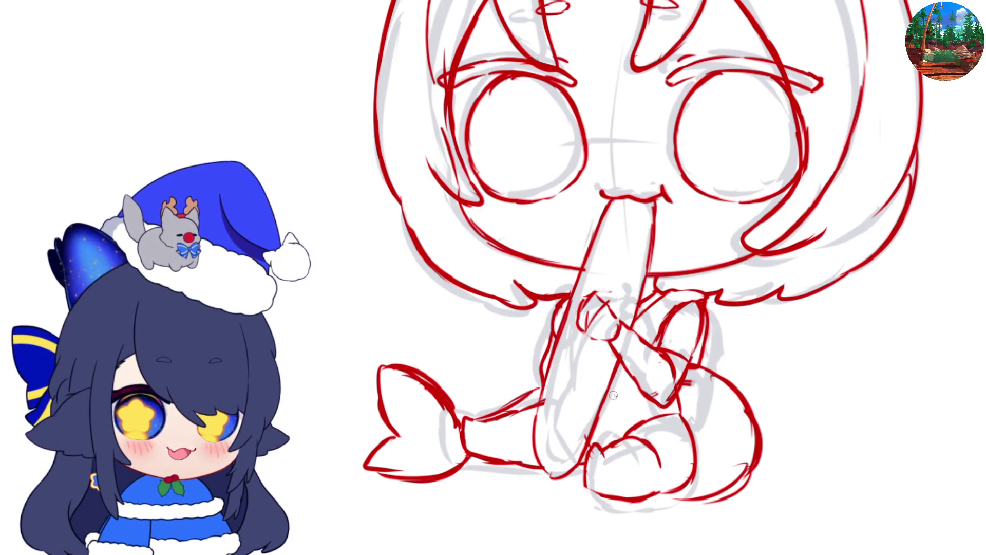
drag(626, 376, 611, 393)
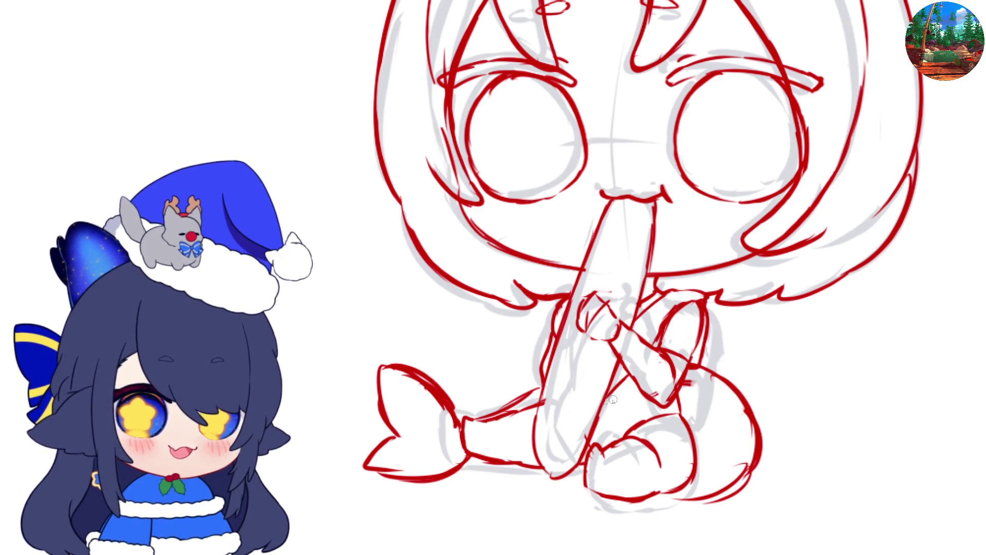
drag(606, 399, 652, 403)
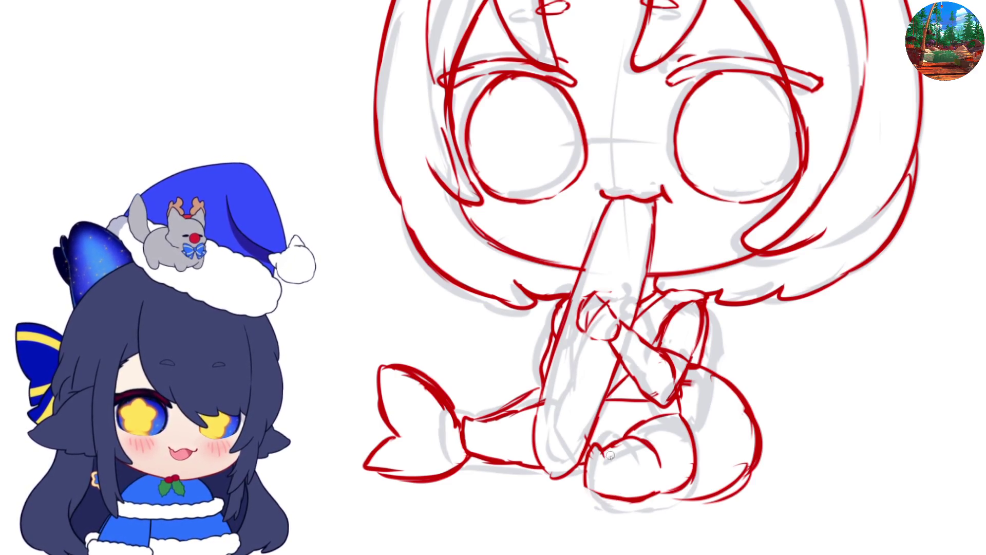
- Ink the lower knee and hand area and the base of the tail
key(h)
mouse_move(405, 452)
mouse_down()
mouse_move(392, 486)
mouse_move(406, 495)
mouse_up()
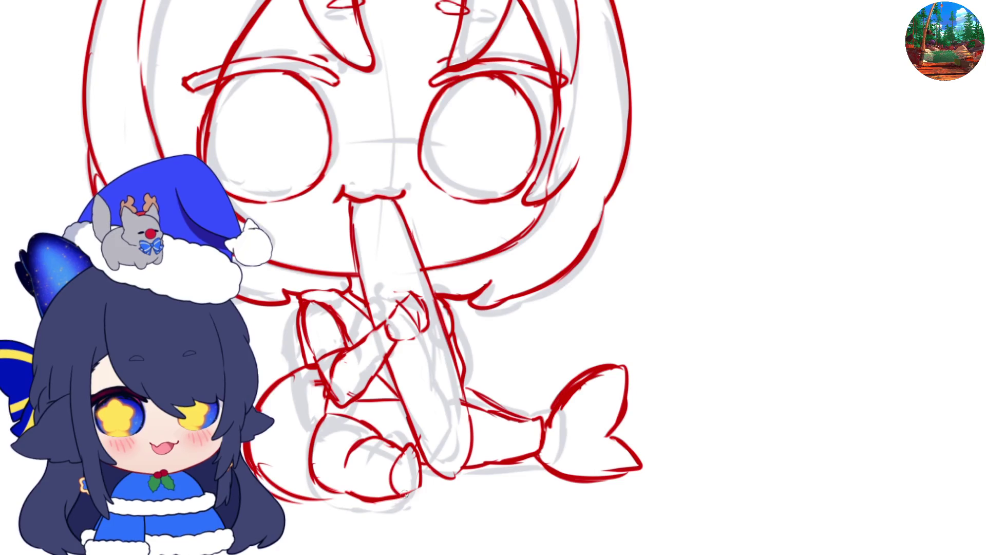
drag(528, 420, 526, 455)
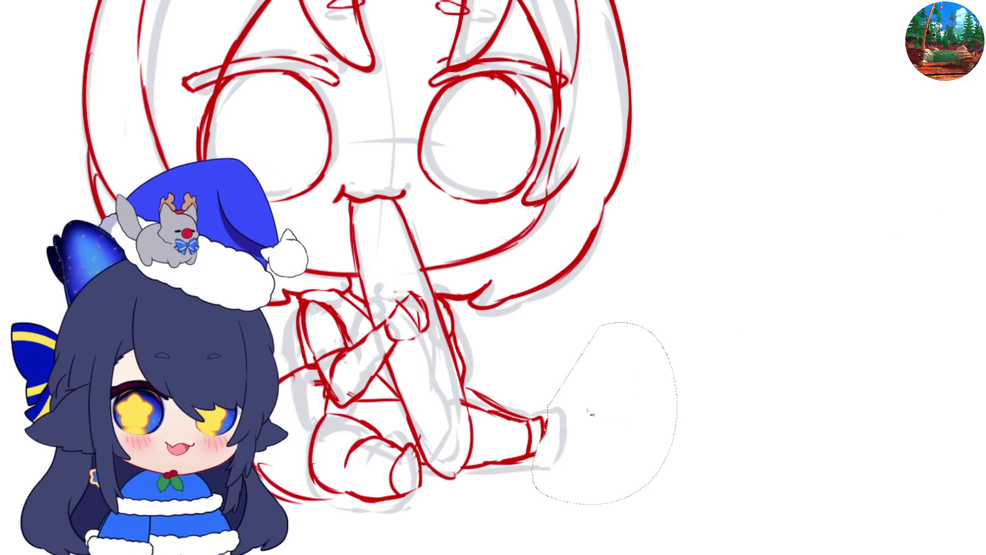
- Draw a new small upturned tail fin beside the hip, shaping its lower tip and adding short lines below
key(m)
key(m)
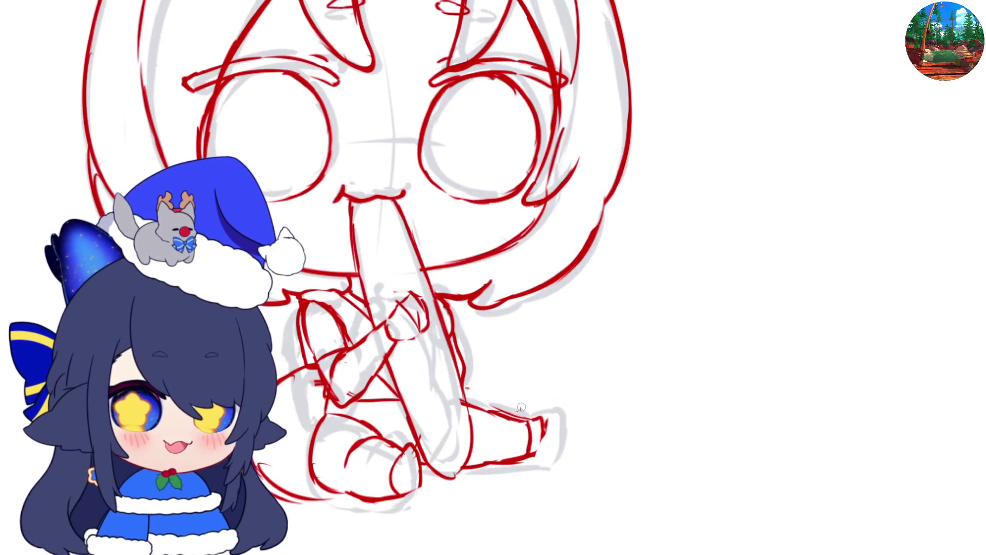
mouse_move(514, 323)
mouse_down()
mouse_move(490, 324)
mouse_move(486, 357)
mouse_move(506, 376)
mouse_move(574, 303)
mouse_move(581, 349)
mouse_move(561, 379)
mouse_up()
key(m)
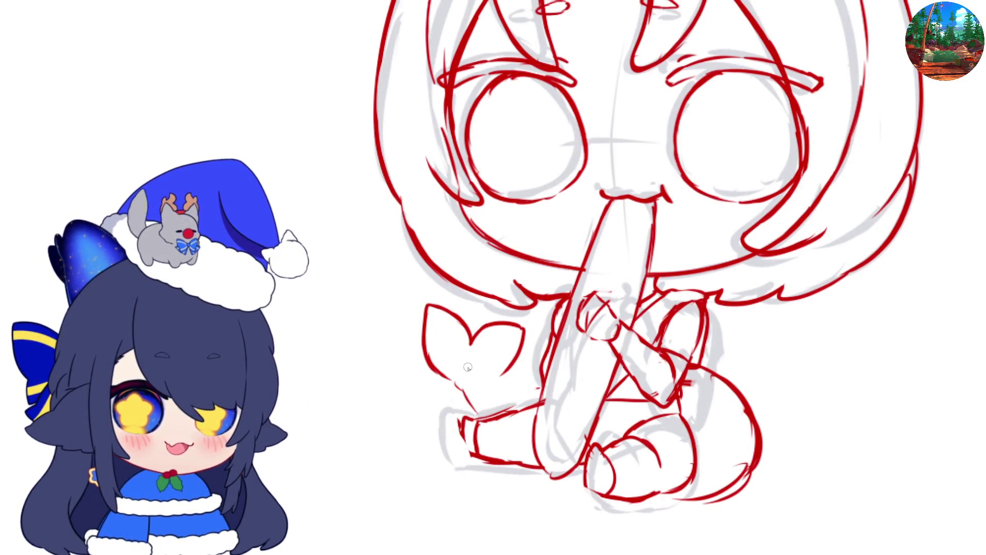
mouse_move(443, 373)
mouse_down()
mouse_move(465, 391)
mouse_move(477, 370)
mouse_move(496, 403)
mouse_up()
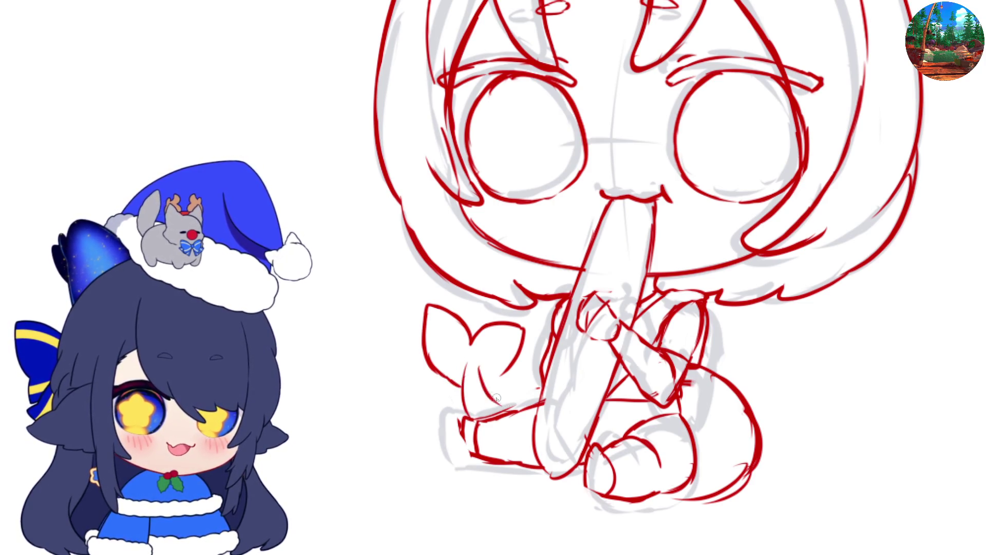
mouse_move(511, 368)
mouse_down()
mouse_move(490, 383)
mouse_move(523, 405)
mouse_move(535, 406)
mouse_move(542, 385)
mouse_up()
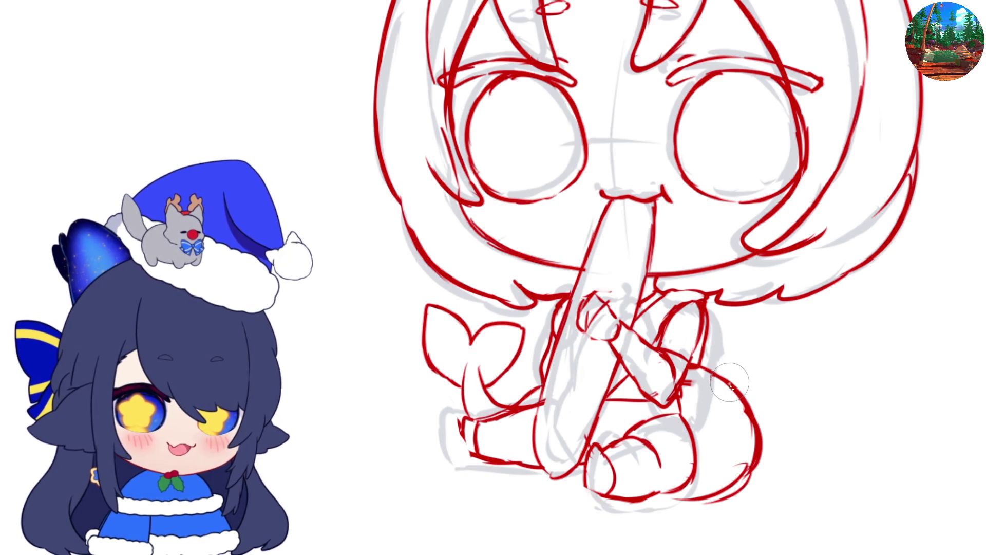
- Erase the old tail curve near the knee, add a curve beside the legs, and redraw the arm and hand lines
mouse_move(729, 383)
mouse_down()
mouse_move(737, 476)
mouse_move(678, 511)
mouse_move(711, 376)
mouse_up()
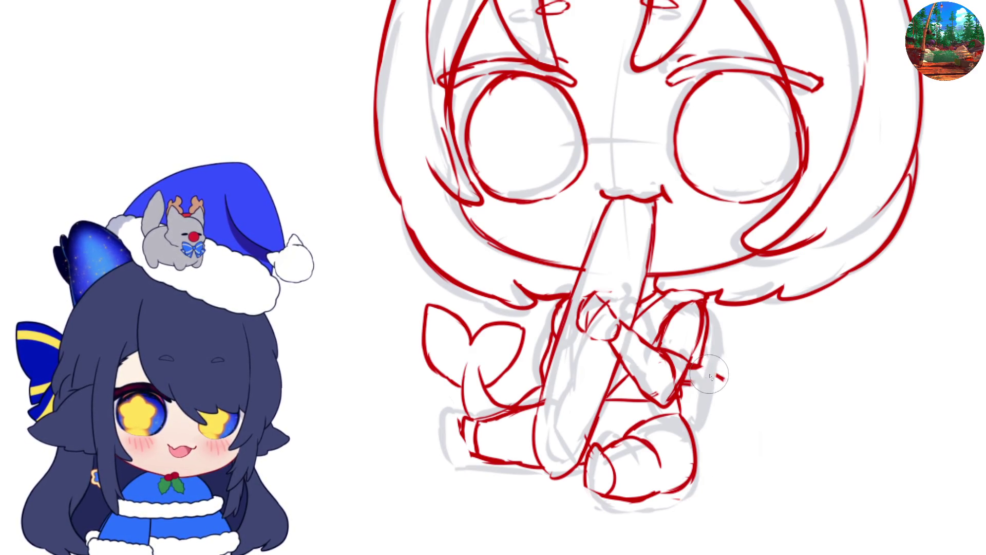
key(h)
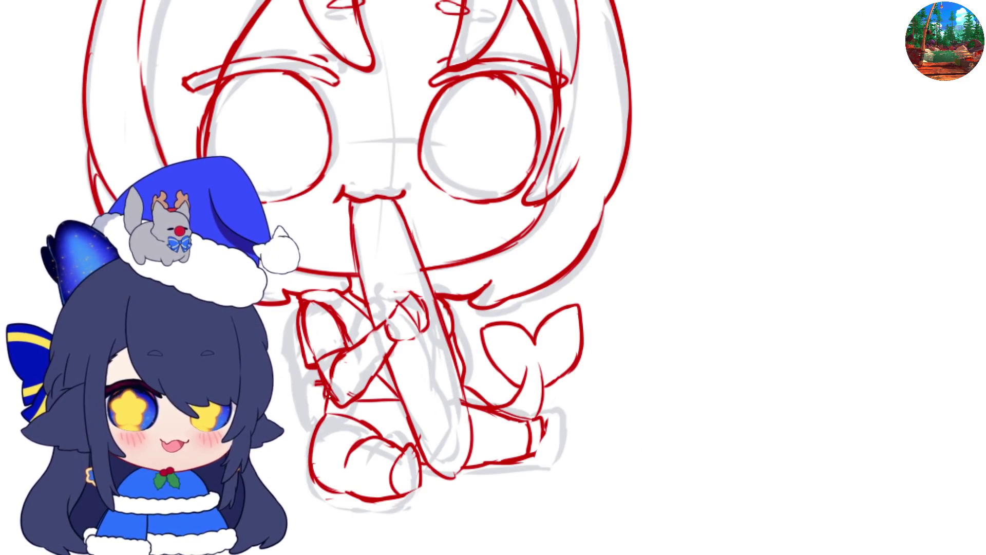
drag(325, 392, 296, 452)
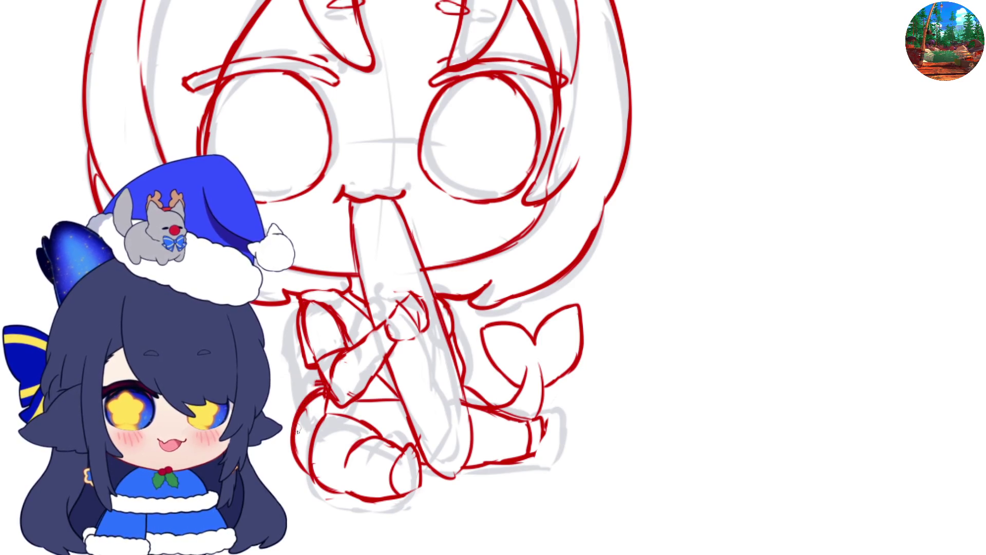
key(h)
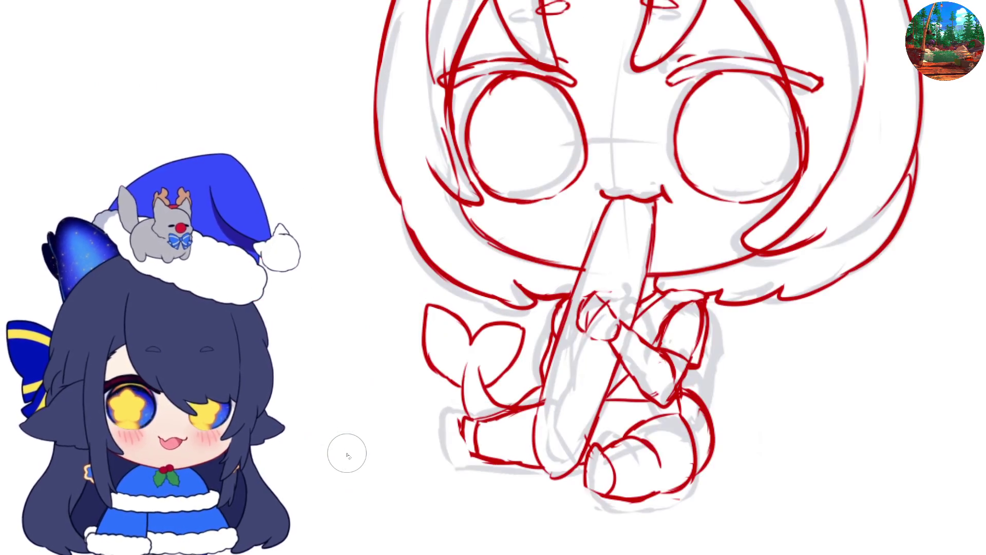
key(h)
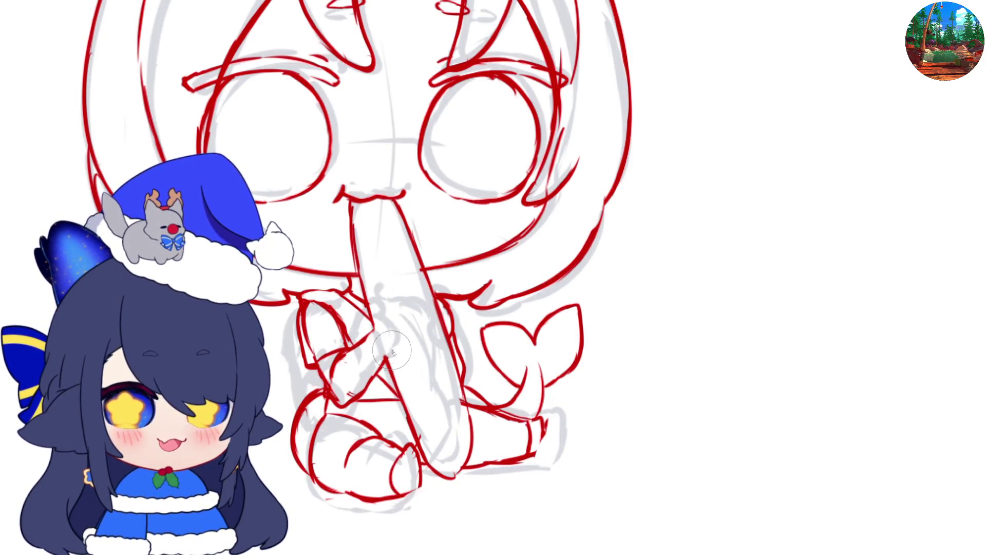
mouse_move(389, 332)
mouse_down()
mouse_move(427, 300)
mouse_move(422, 294)
mouse_move(429, 328)
mouse_move(414, 342)
mouse_up()
key(ctrl+z)
key(ctrl+z)
key(ctrl+z)
- Zoom out to show both mermaids as clean red lineart with the gray sketch hidden, then zoom back in
key(h)
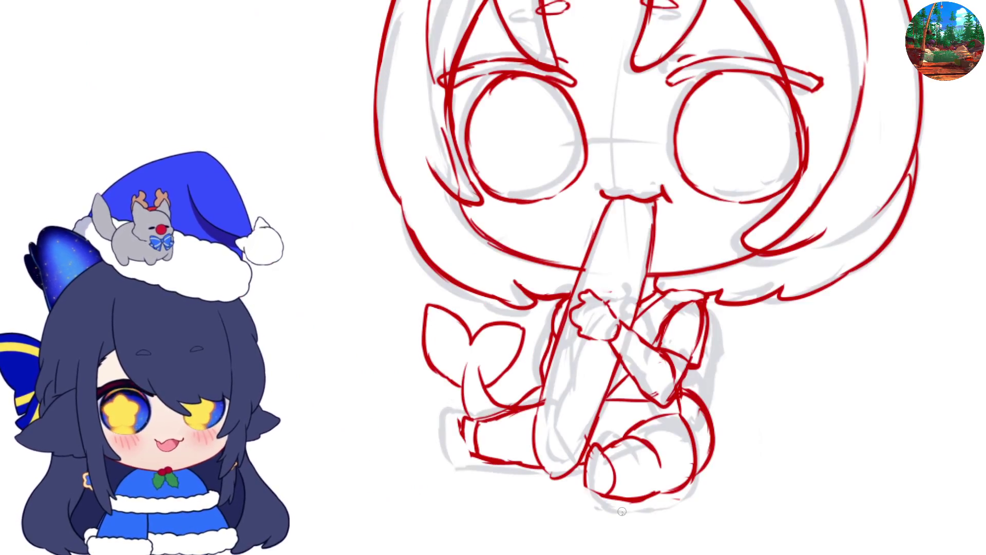
scroll(575, 380, down, 3)
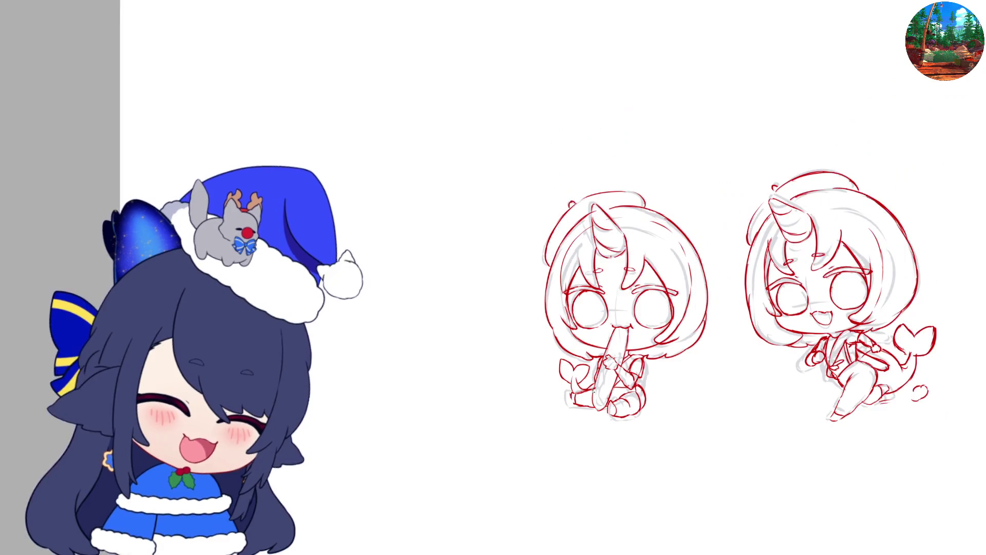
scroll(719, 390, down, 2)
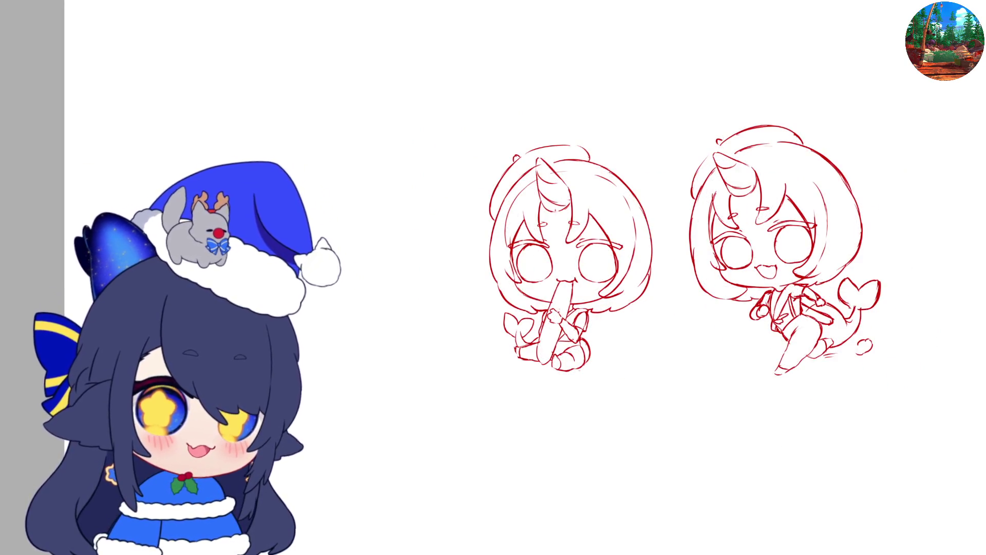
scroll(735, 277, up, 2)
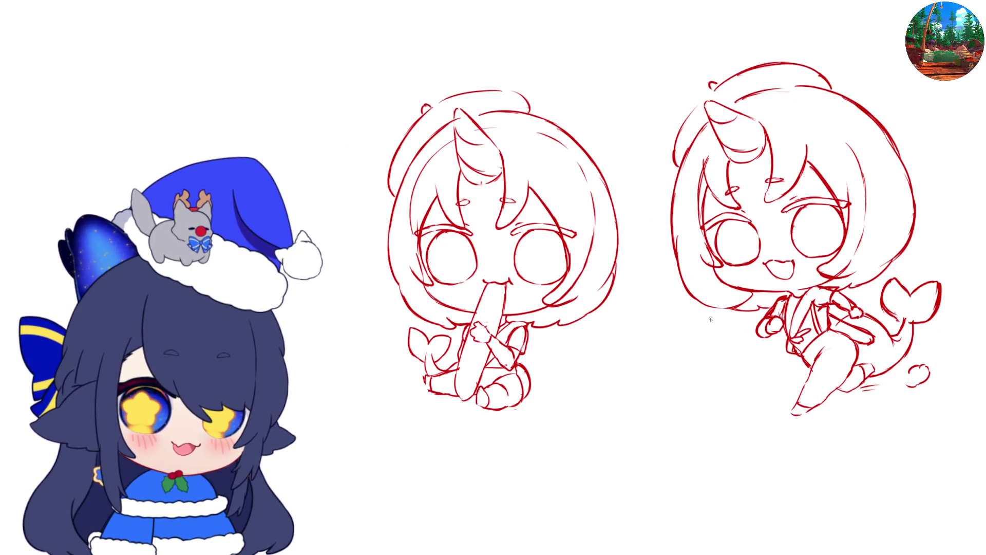